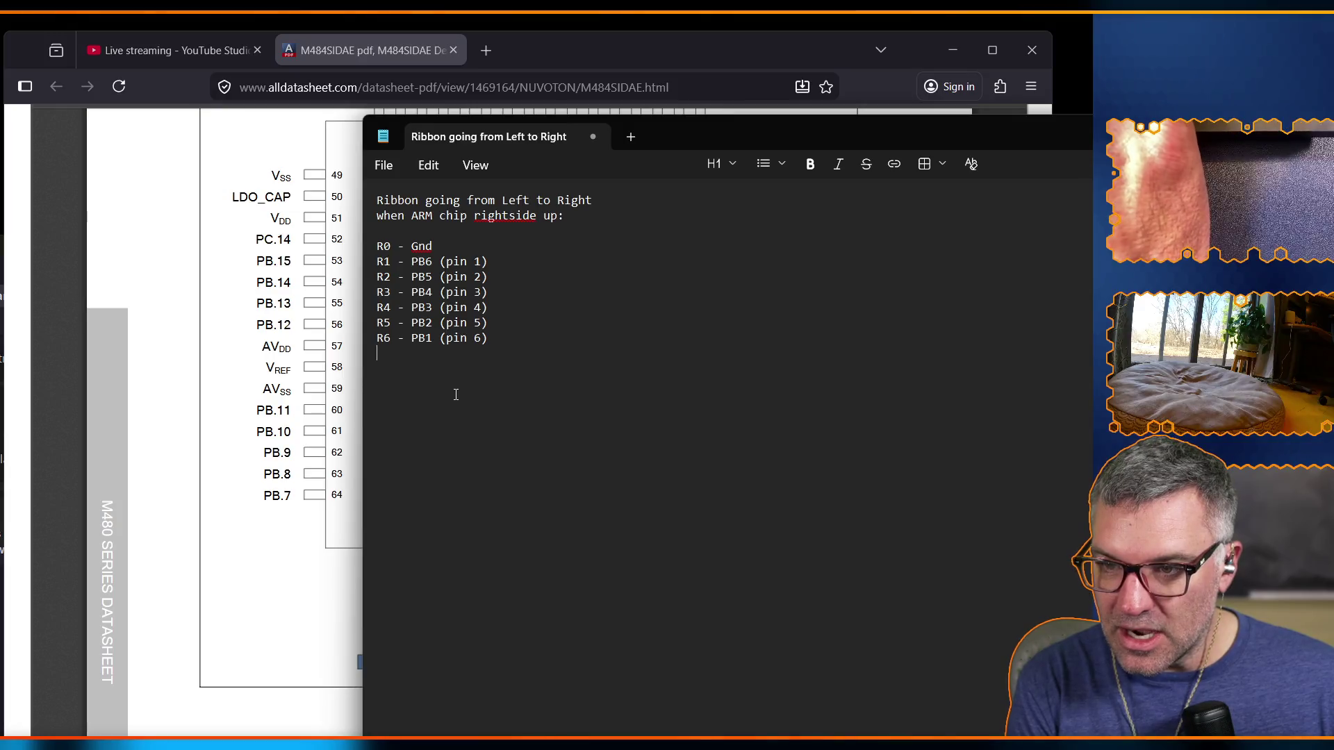
{"action": "type", "text": "7 - Gnd"}
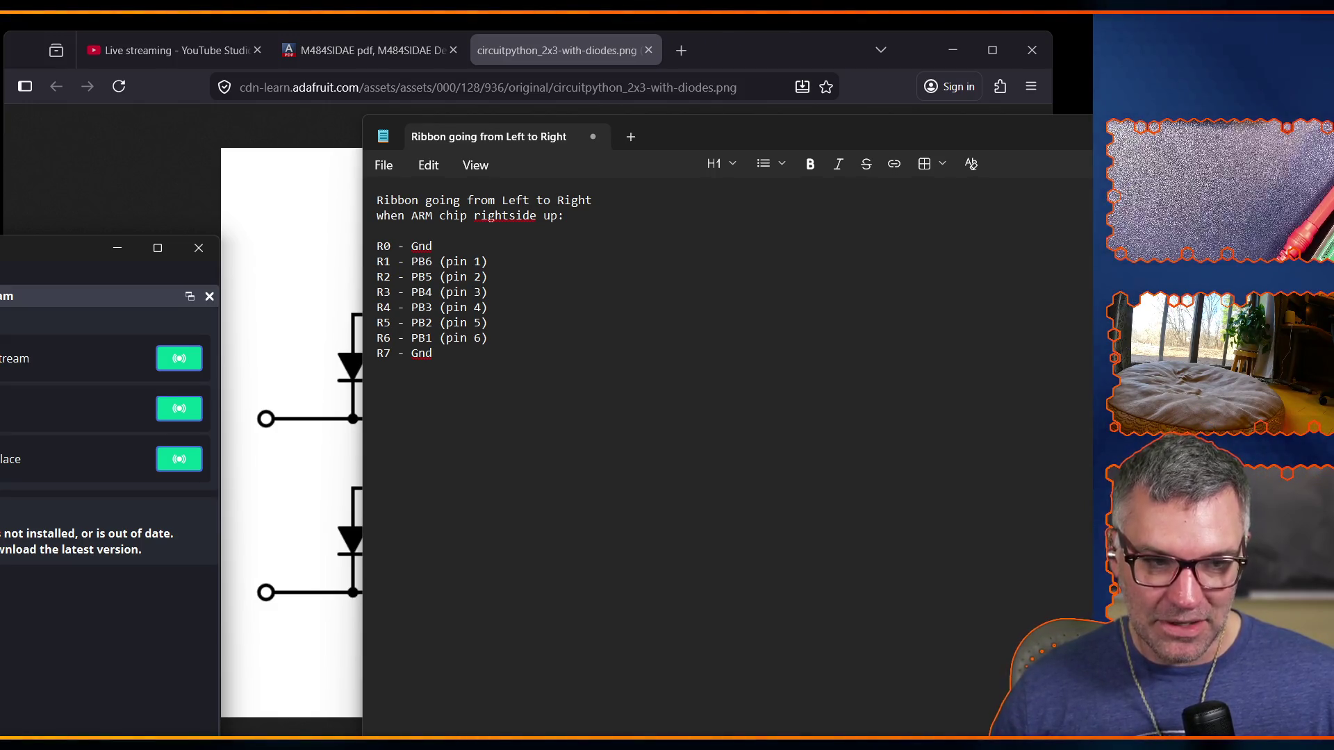
Leave a blank line below the 'R7 - Gnd' entry to begin the R6 button-connection note
{"action": "left_click", "coordinate": [456, 422]}
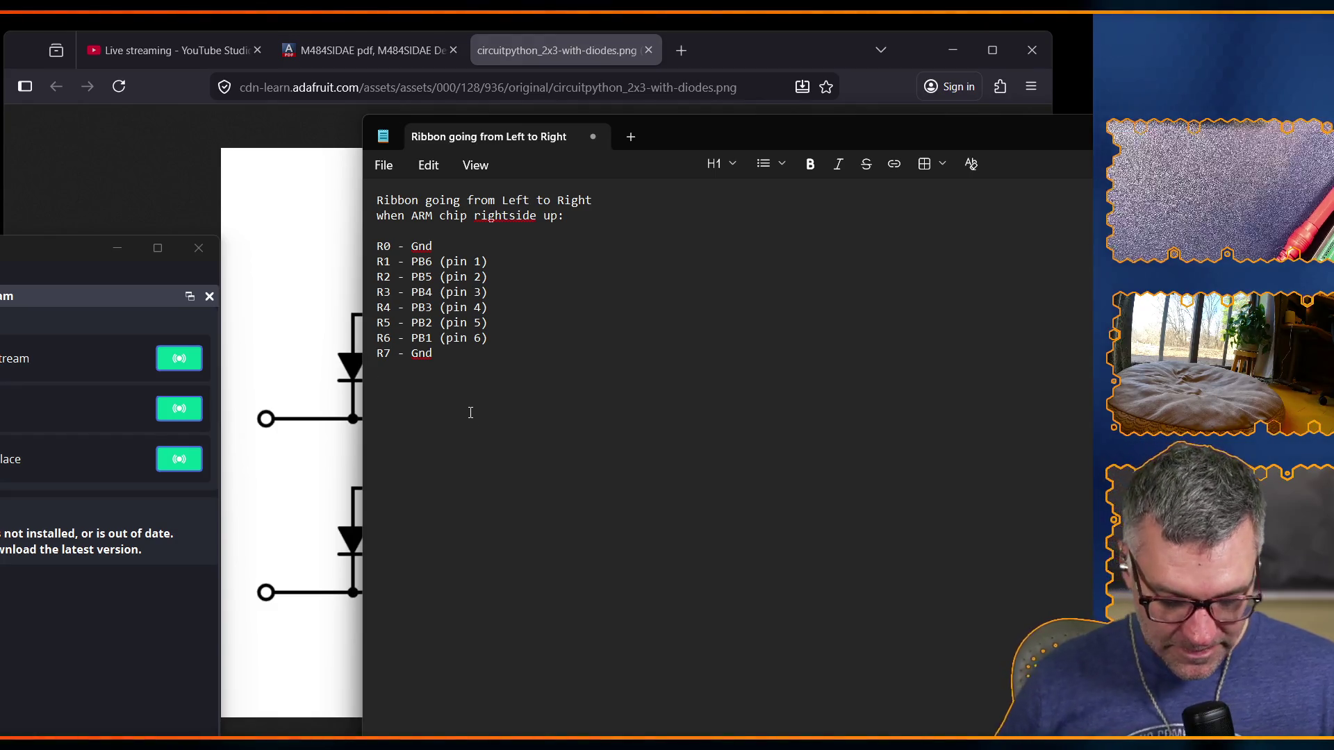
{"action": "key", "text": "Return"}
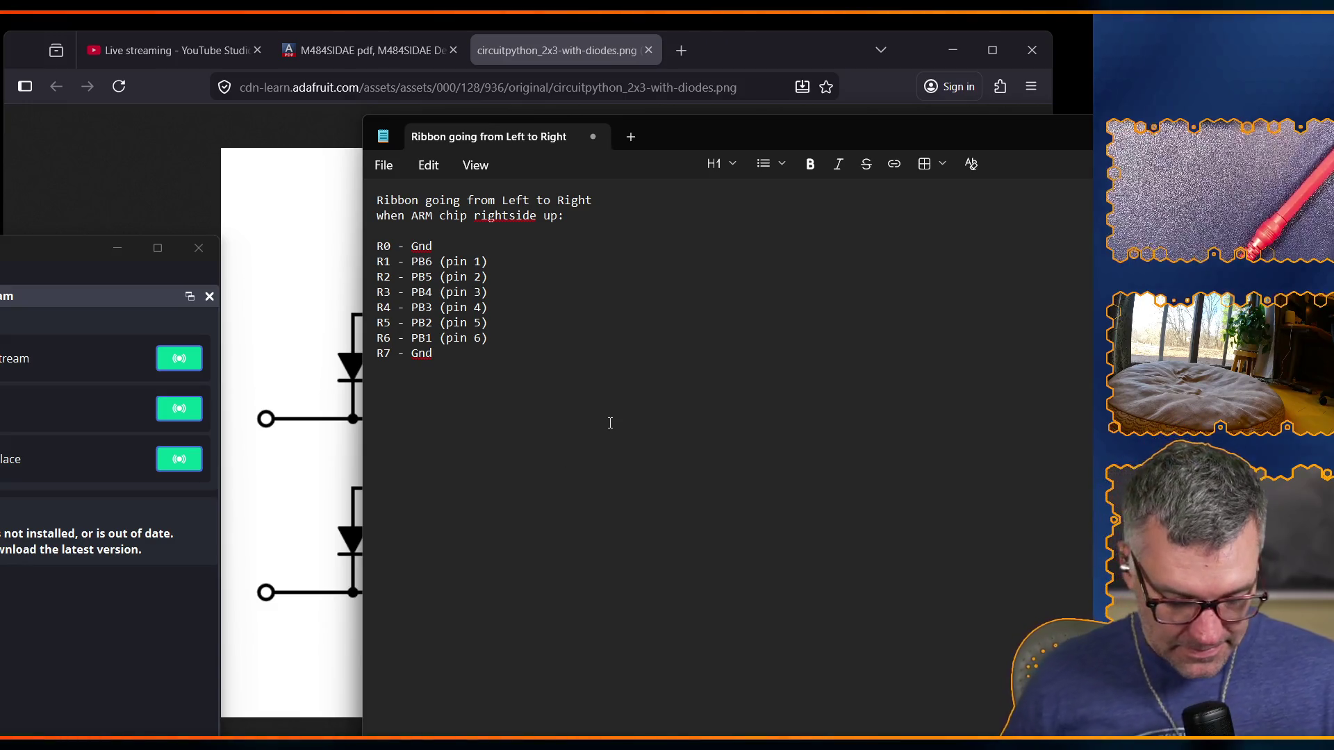
{"action": "type", "text": "R6, R5, R4 go"}
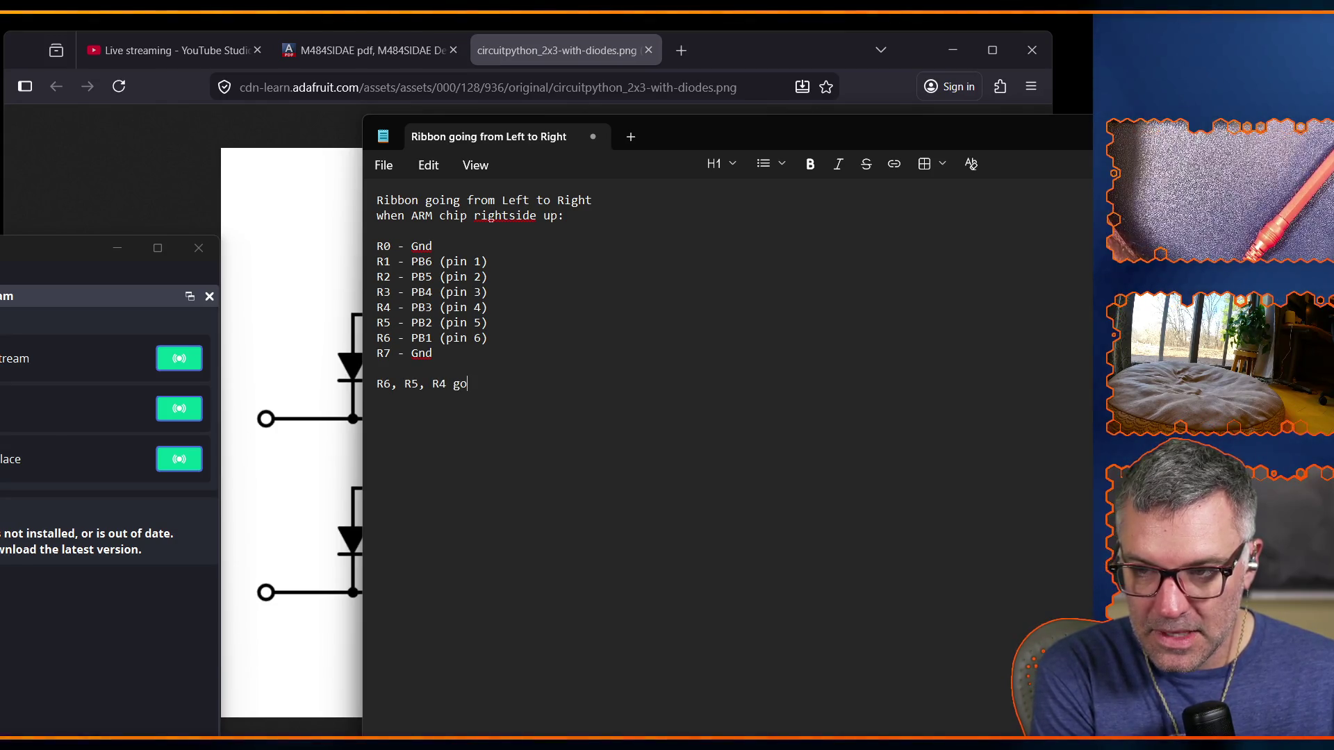
Complete the note 'R6, R5, R4 connect when all buttons pressed.' and start a new line beneath
{"action": "key", "text": "BackSpace"}
{"action": "key", "text": "BackSpace"}
{"action": "type", "text": "connect when all"}
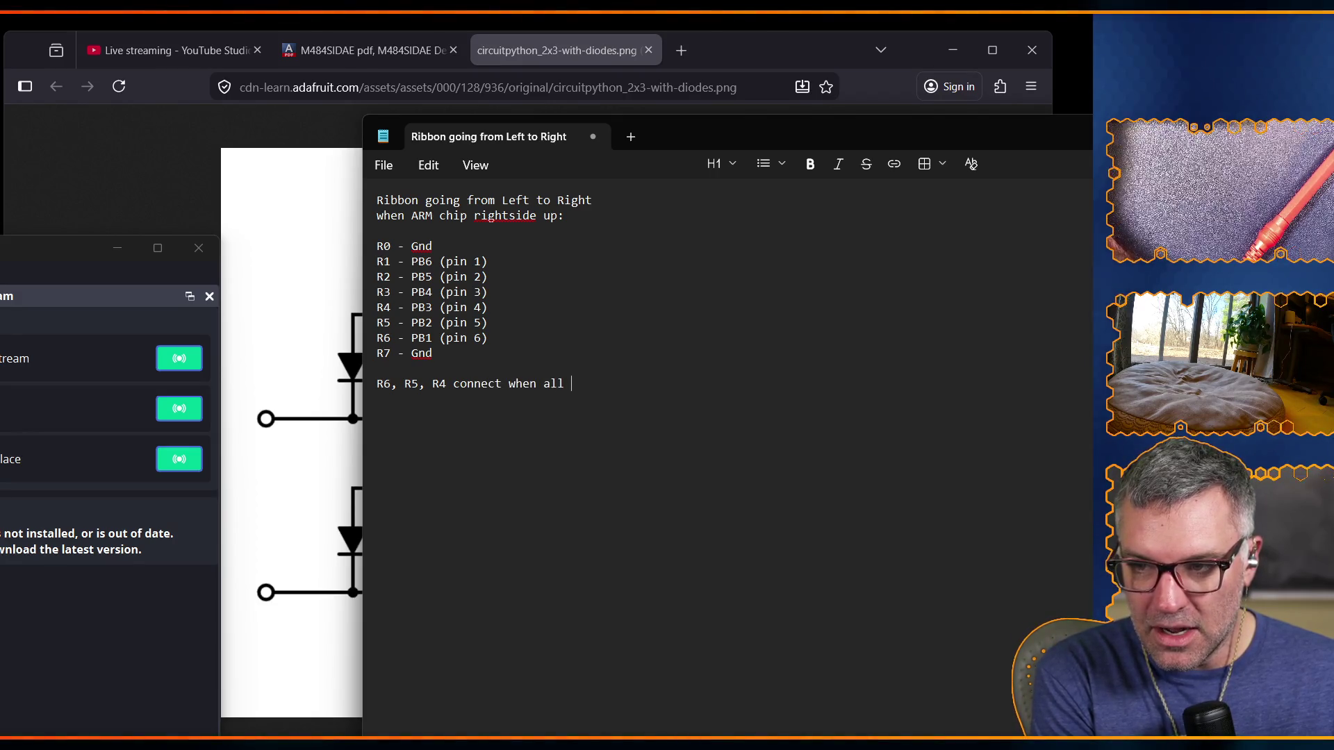
{"action": "type", "text": "ressed."}
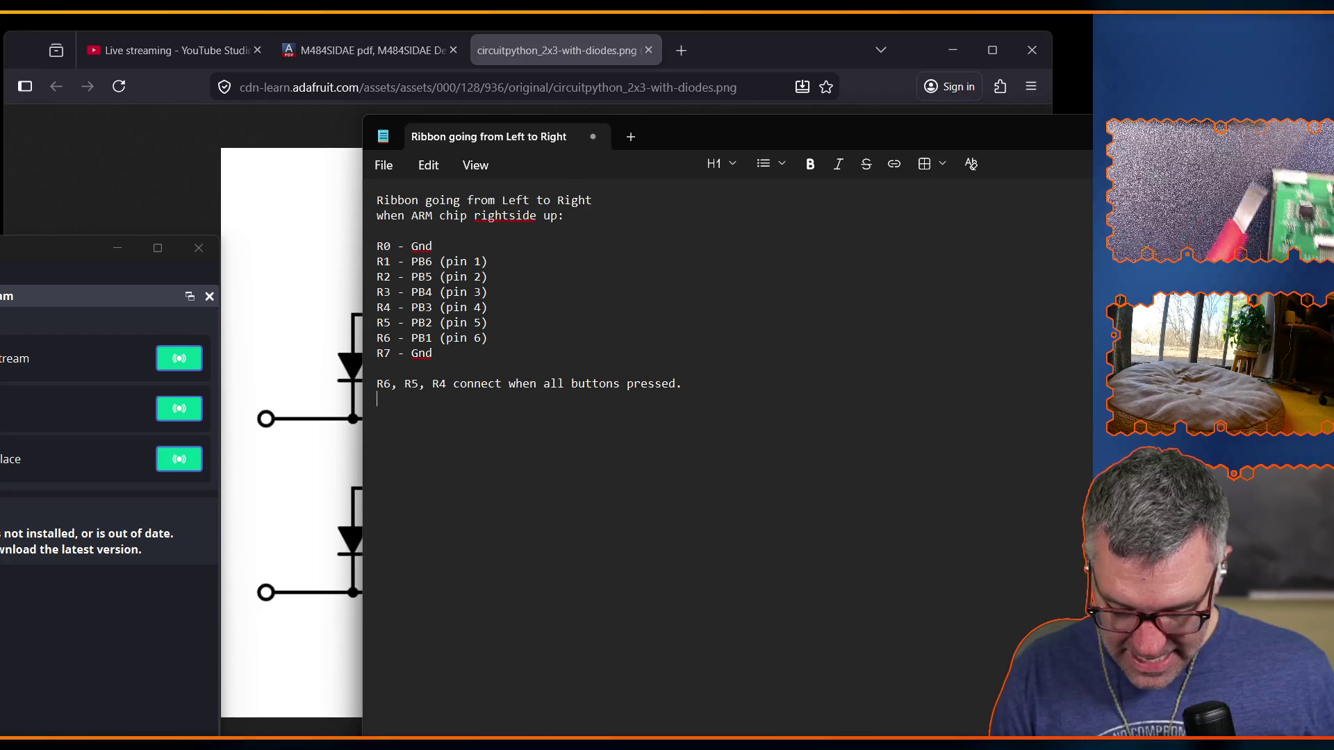
{"action": "key", "text": "Return"}
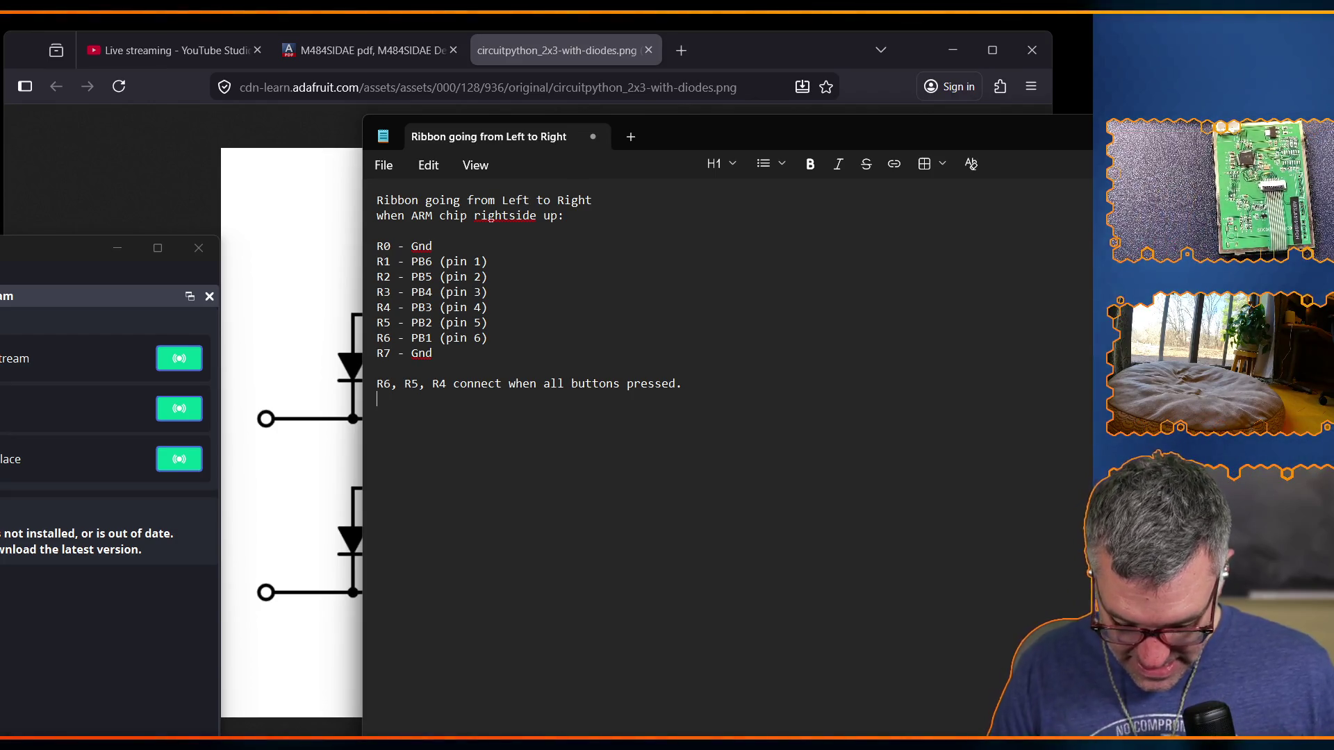
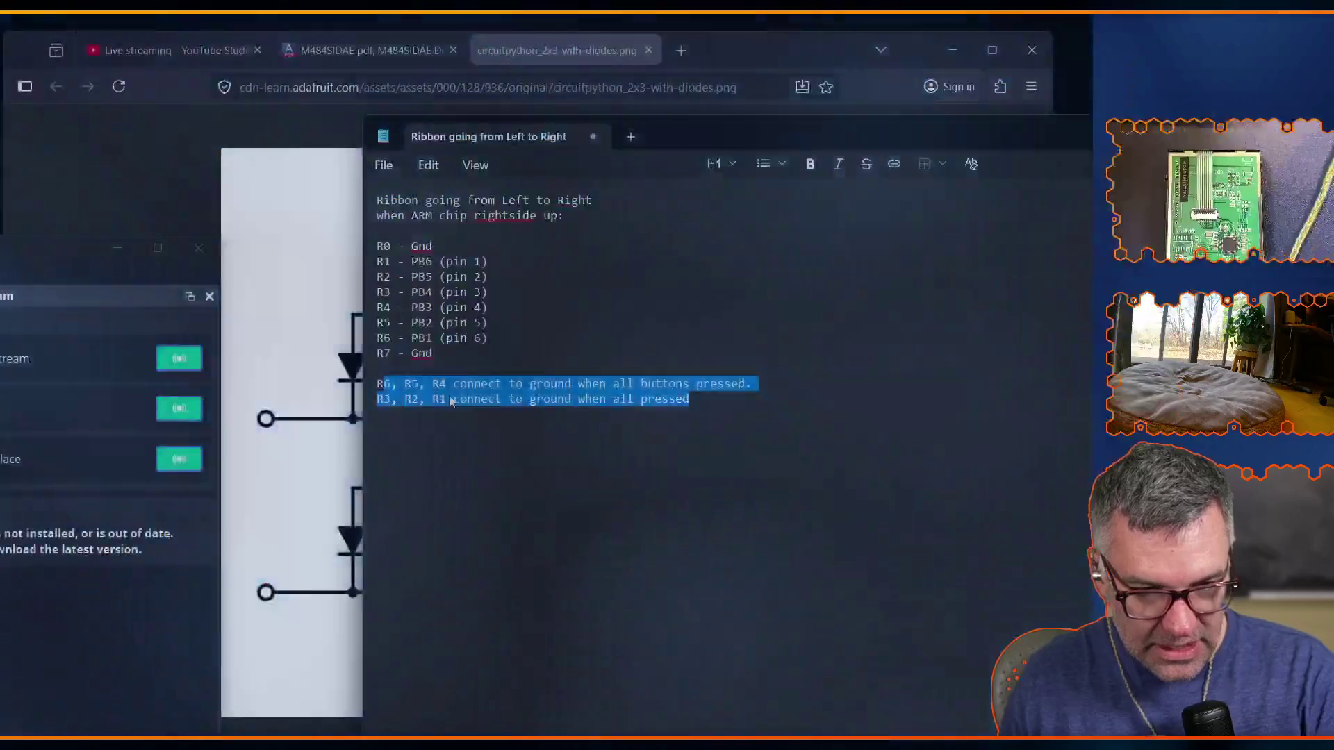
Clear the selection over the button-grounding lines and bring Firefox's diode key-matrix schematic forward
{"action": "left_click", "coordinate": [421, 400]}
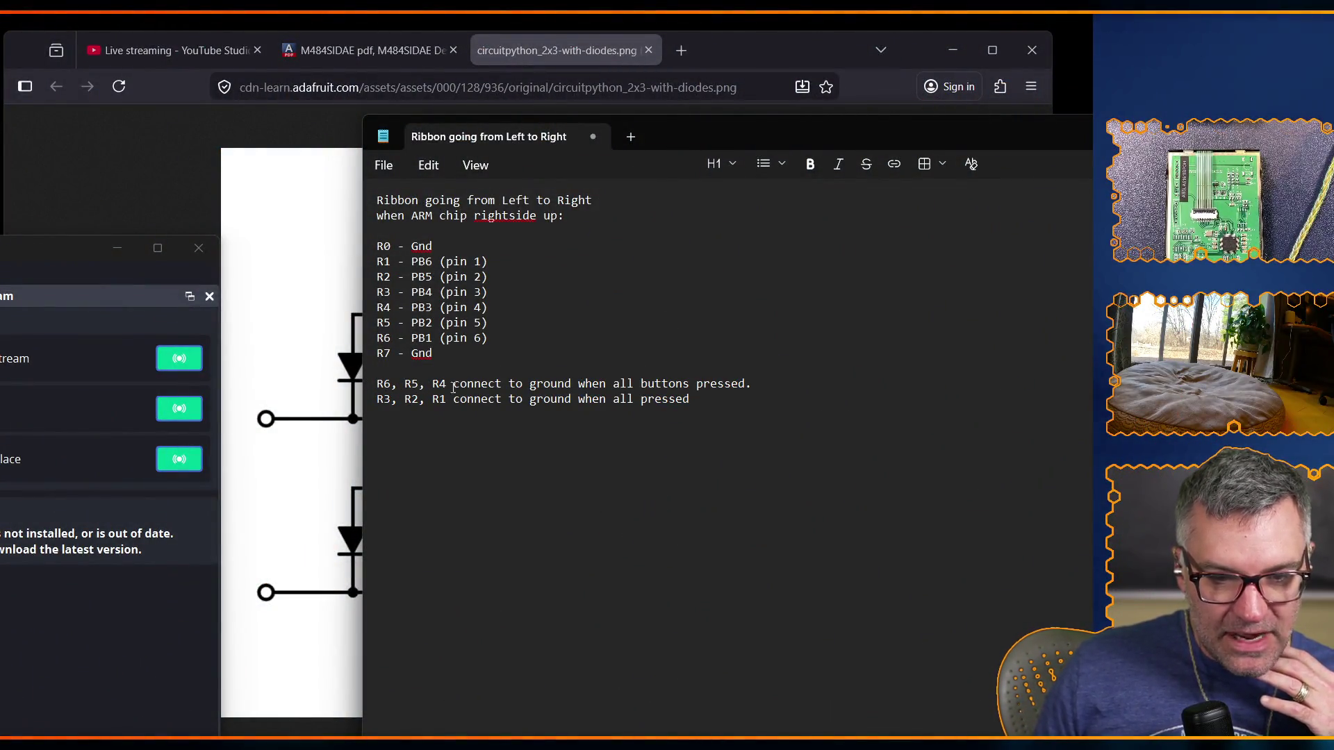
{"action": "left_click", "coordinate": [368, 404]}
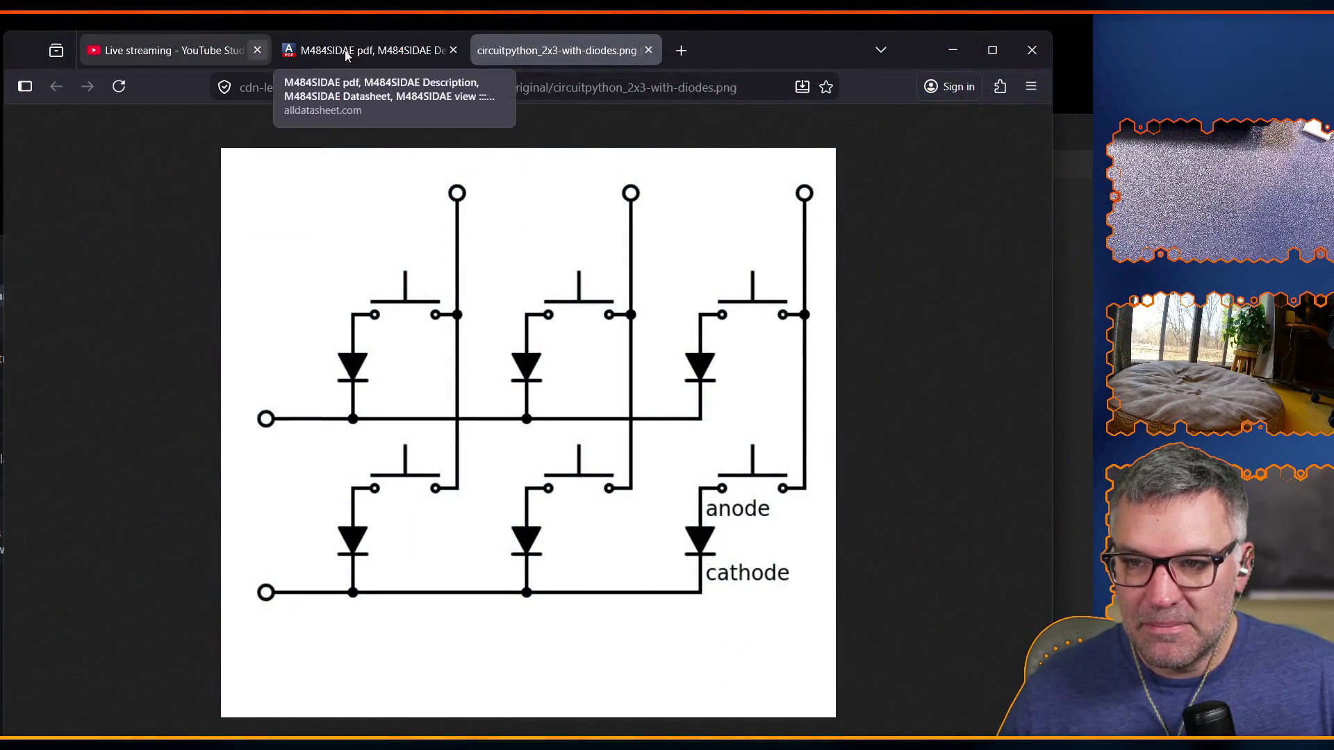
In a new tab, load the FiniteSingularity YouTube channel page from the youtube.com address suggestions
{"action": "left_click", "coordinate": [678, 51]}
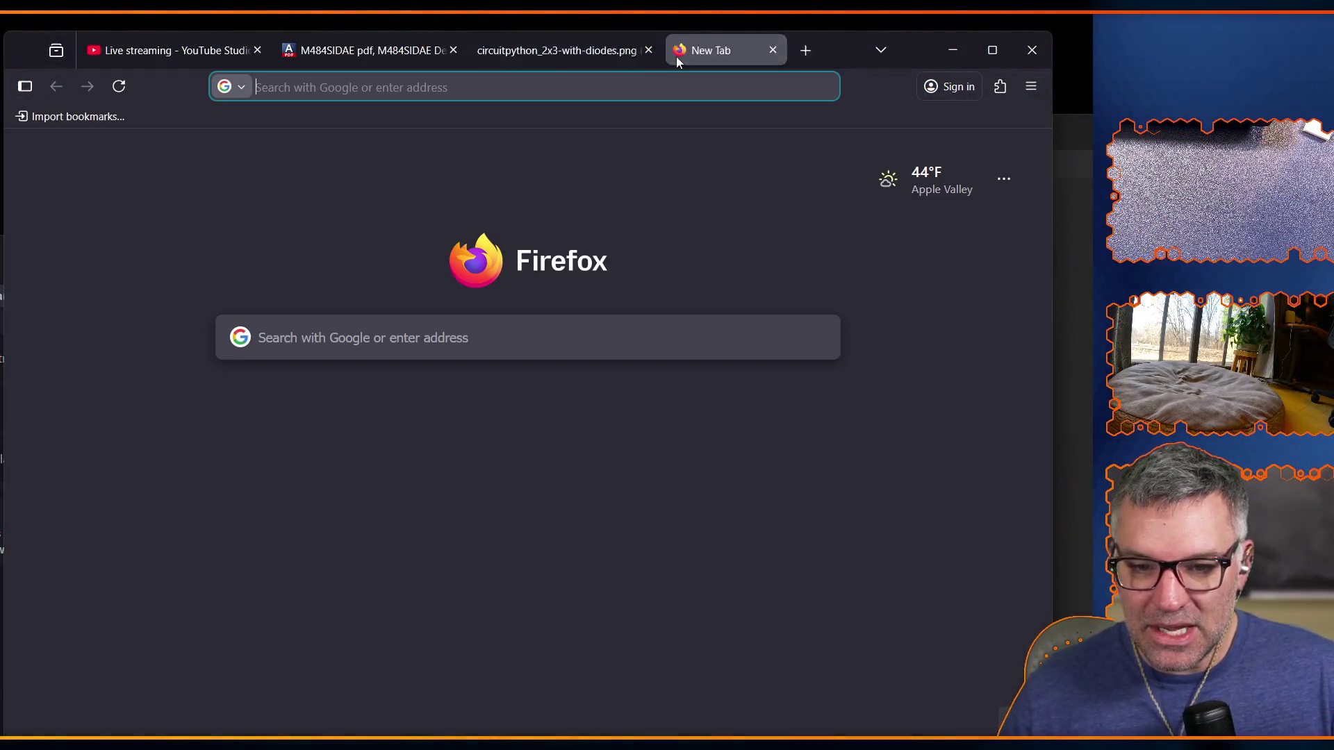
{"action": "left_click", "coordinate": [473, 350]}
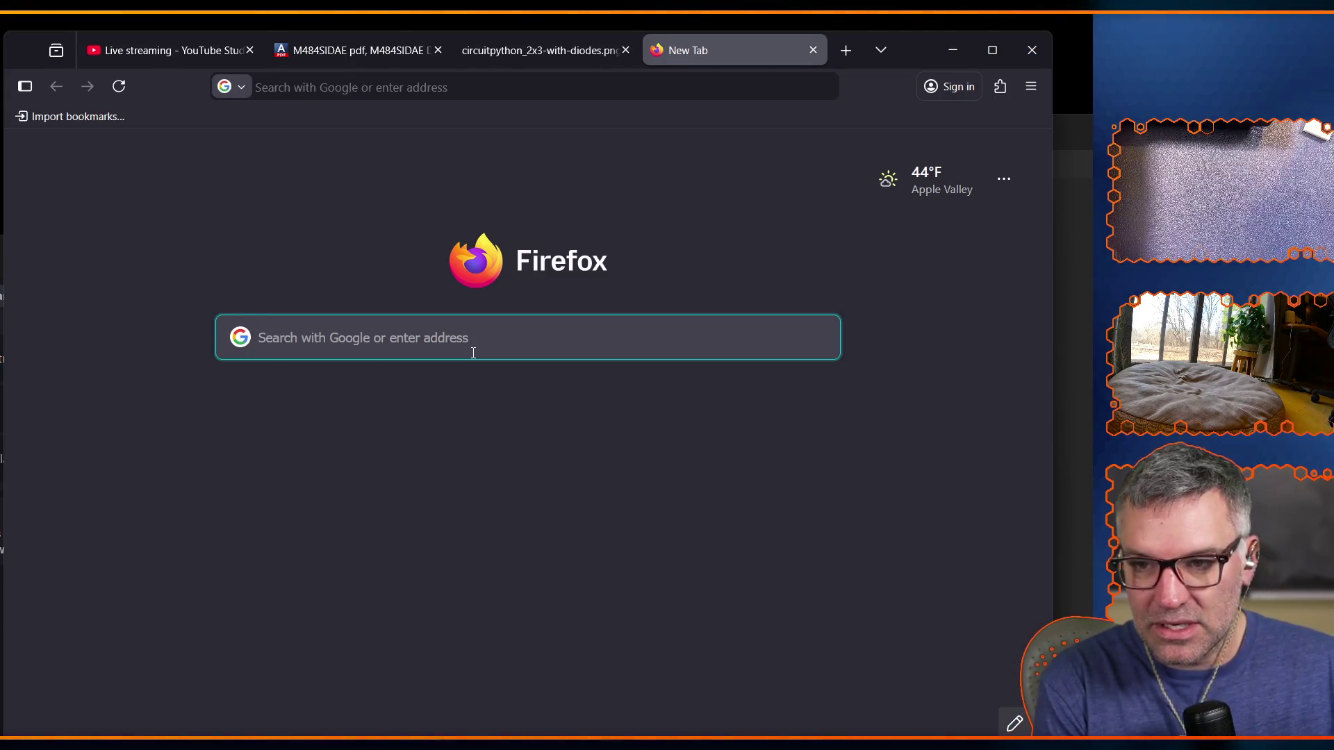
{"action": "type", "text": "https"}
{"action": "key", "text": "BackSpace"}
{"action": "key", "text": "BackSpace"}
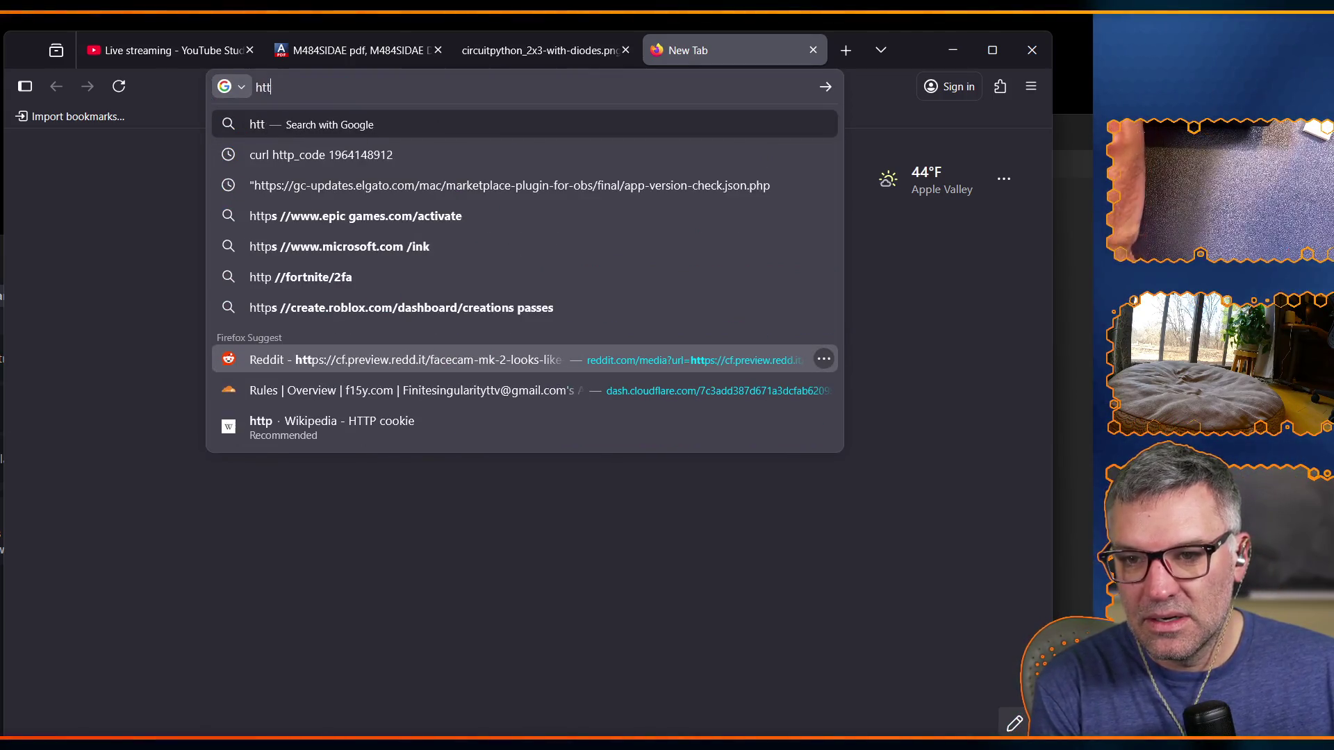
{"action": "key", "text": "BackSpace"}
{"action": "key", "text": "BackSpace"}
{"action": "key", "text": "BackSpace"}
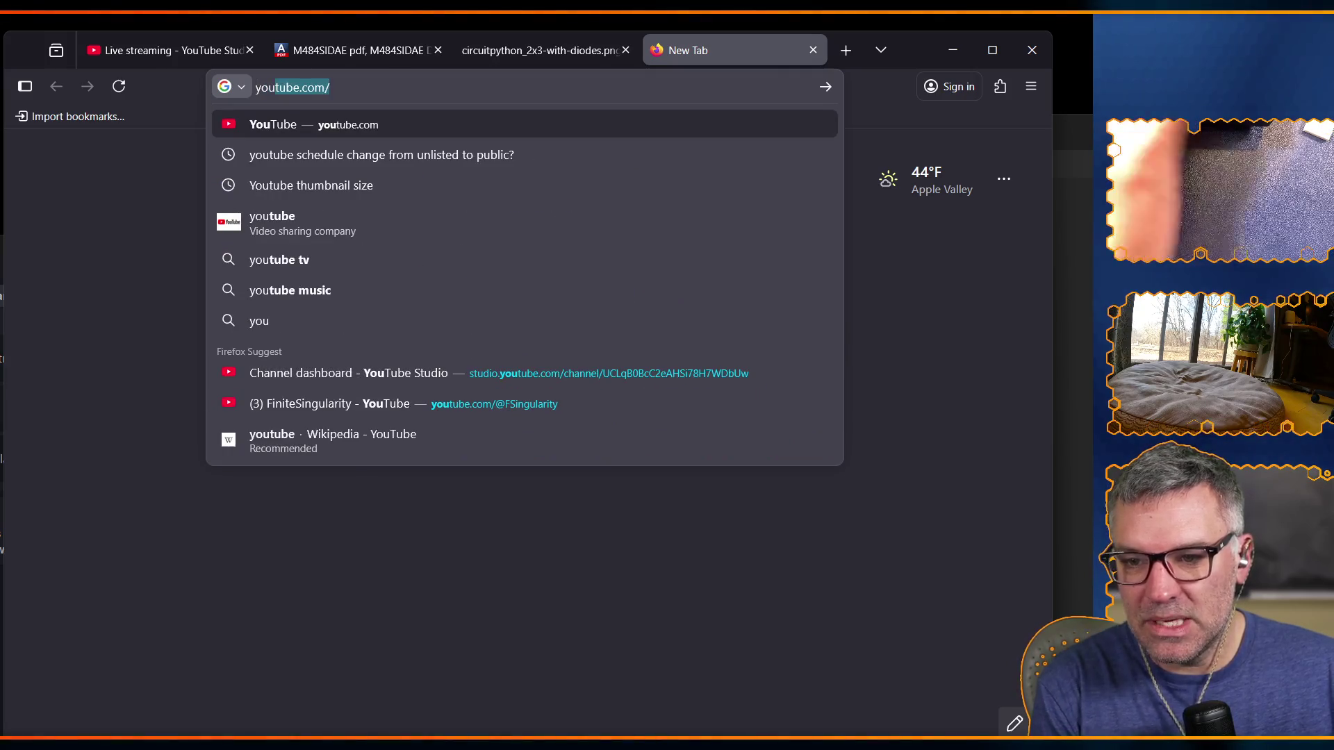
{"action": "key", "text": "Right"}
{"action": "key", "text": "Down"}
{"action": "key", "text": "Down"}
{"action": "key", "text": "Down"}
{"action": "key", "text": "Down"}
{"action": "key", "text": "Down"}
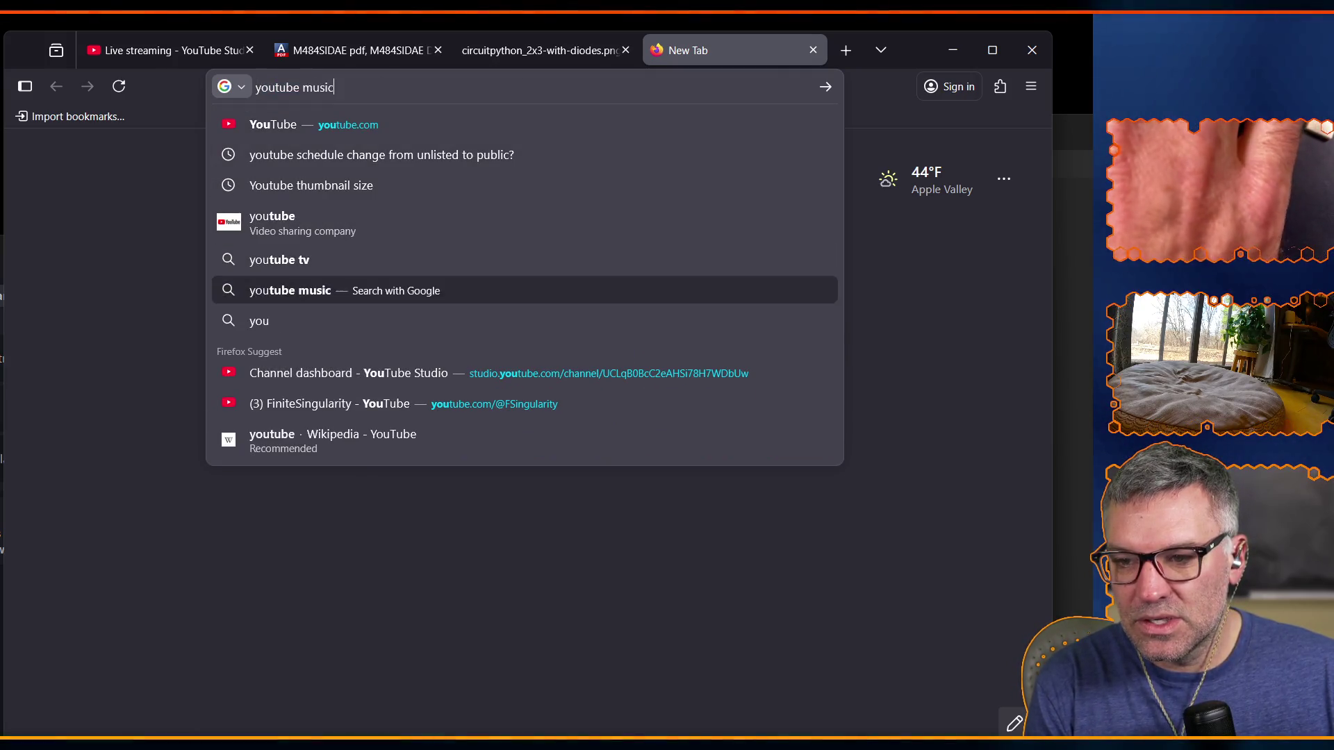
{"action": "key", "text": "Down"}
{"action": "key", "text": "Down"}
{"action": "key", "text": "Down"}
{"action": "key", "text": "Return"}
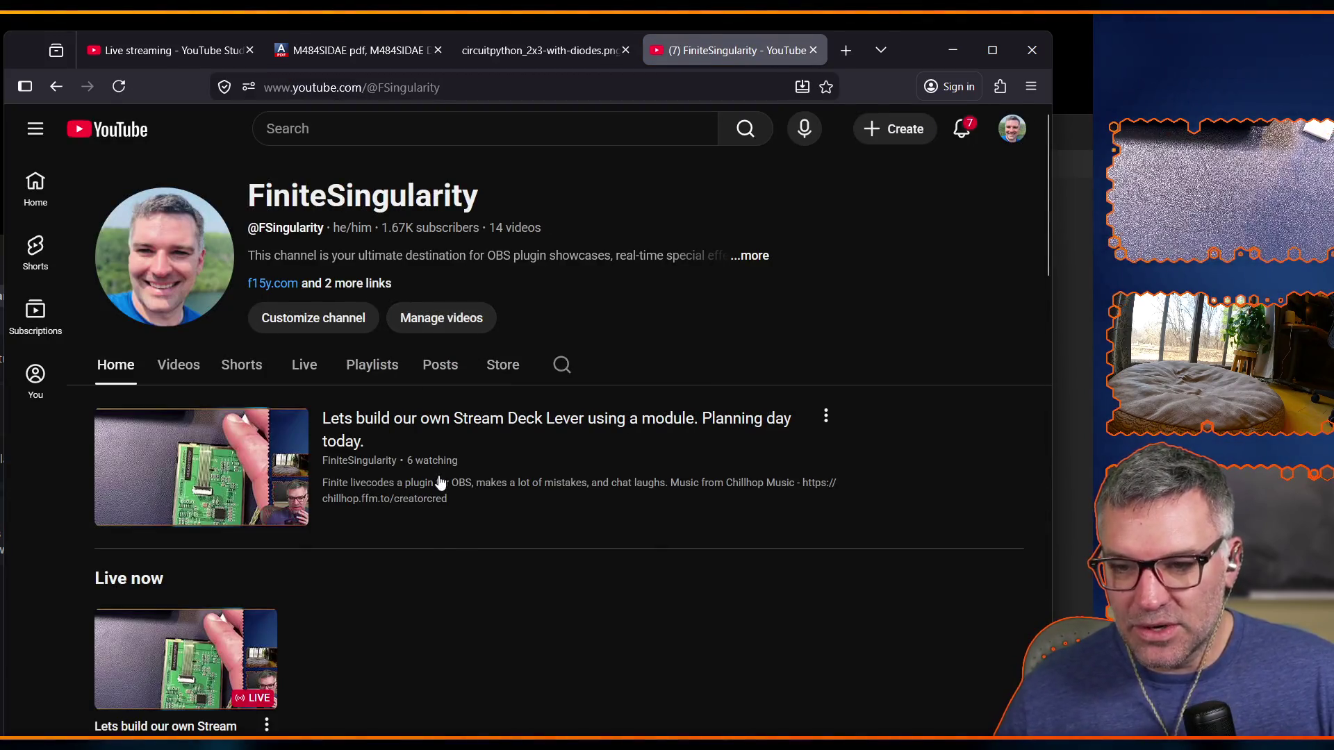
{"action": "scroll", "coordinate": [429, 590], "scroll_direction": "down", "scroll_amount": 3}
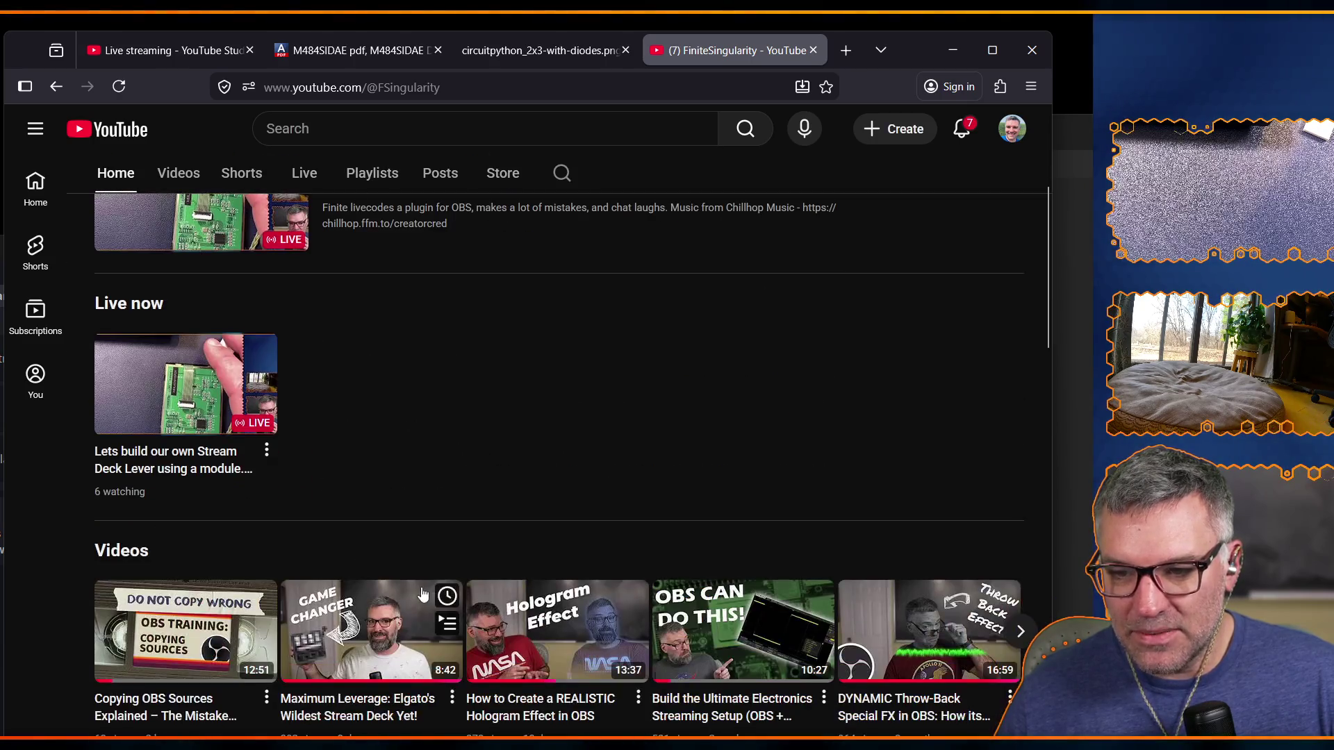
{"action": "right_click", "coordinate": [180, 661]}
{"action": "key", "text": "Escape"}
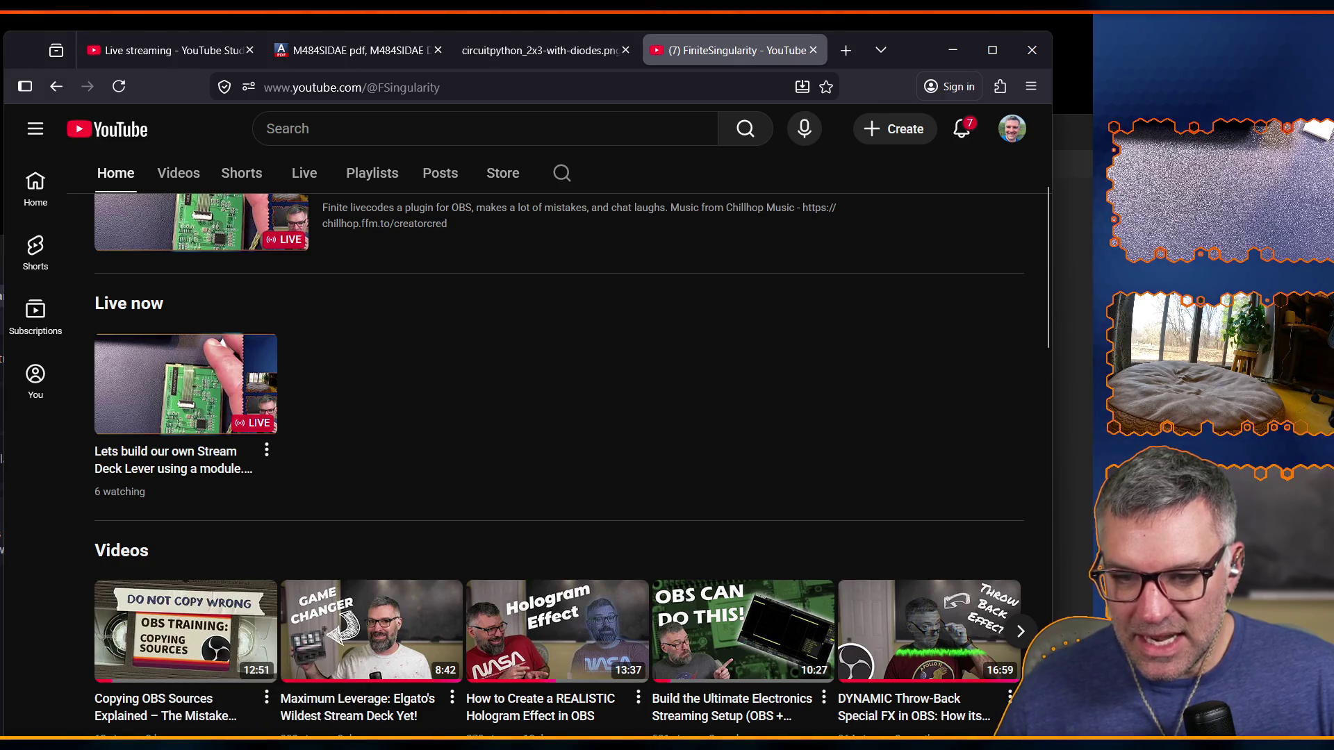
{"action": "key", "text": "alt+Tab"}
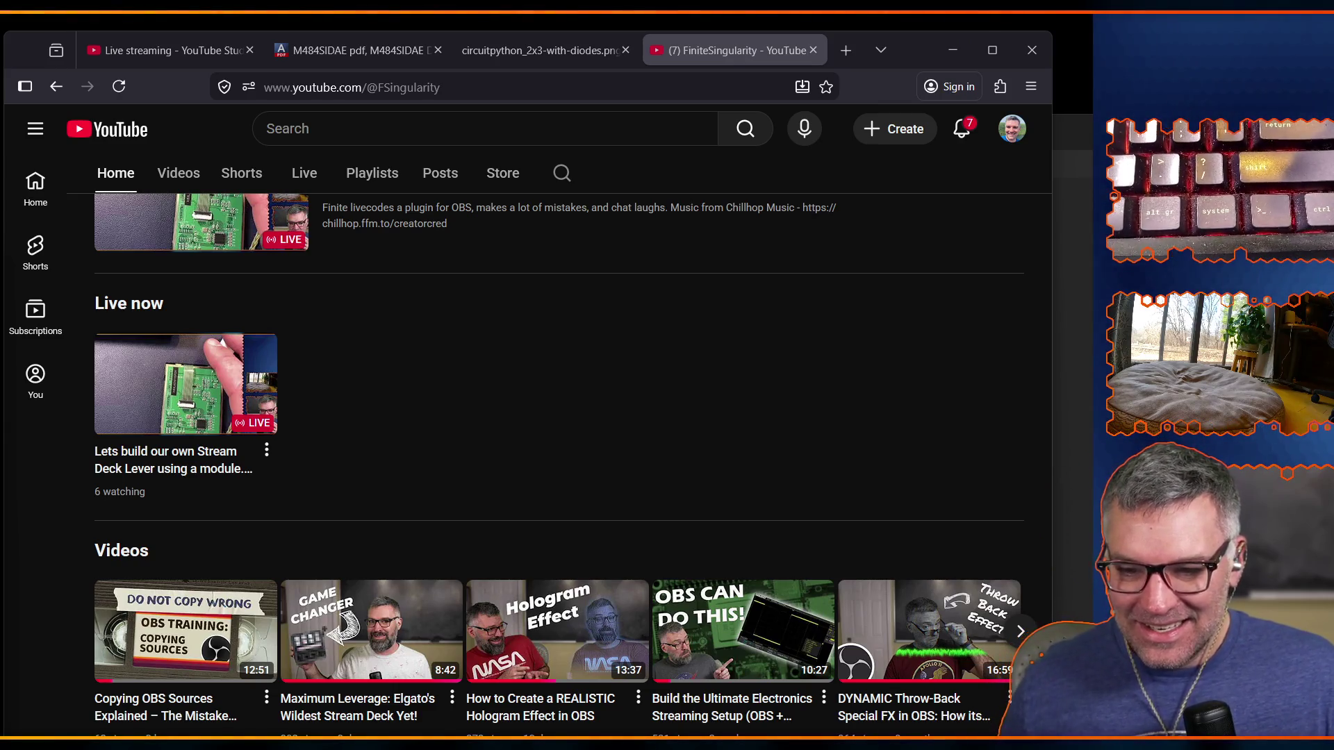
{"action": "scroll", "coordinate": [547, 503], "scroll_direction": "up", "scroll_amount": 2}
{"action": "scroll", "coordinate": [547, 503], "scroll_direction": "up", "scroll_amount": 1}
{"action": "scroll", "coordinate": [534, 561], "scroll_direction": "down", "scroll_amount": 2}
{"action": "scroll", "coordinate": [533, 569], "scroll_direction": "down", "scroll_amount": 1}
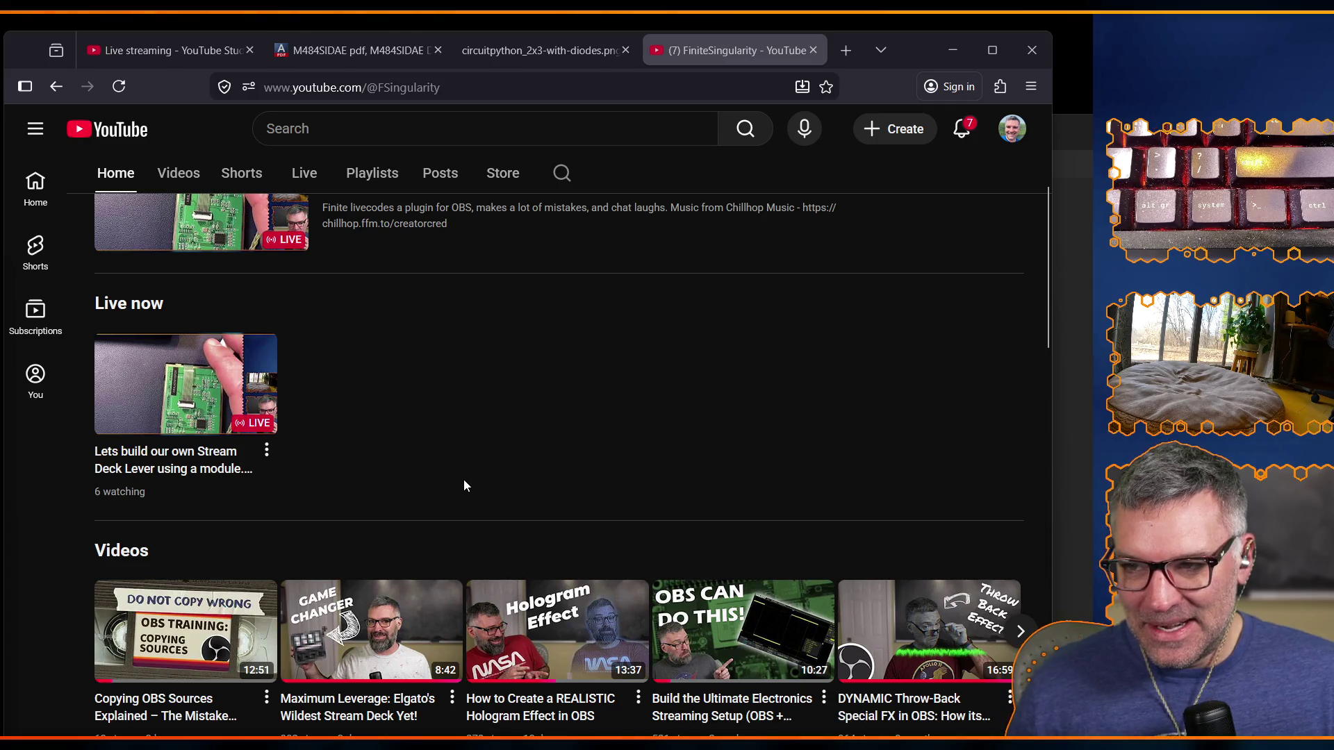
{"action": "scroll", "coordinate": [448, 484], "scroll_direction": "down", "scroll_amount": 2}
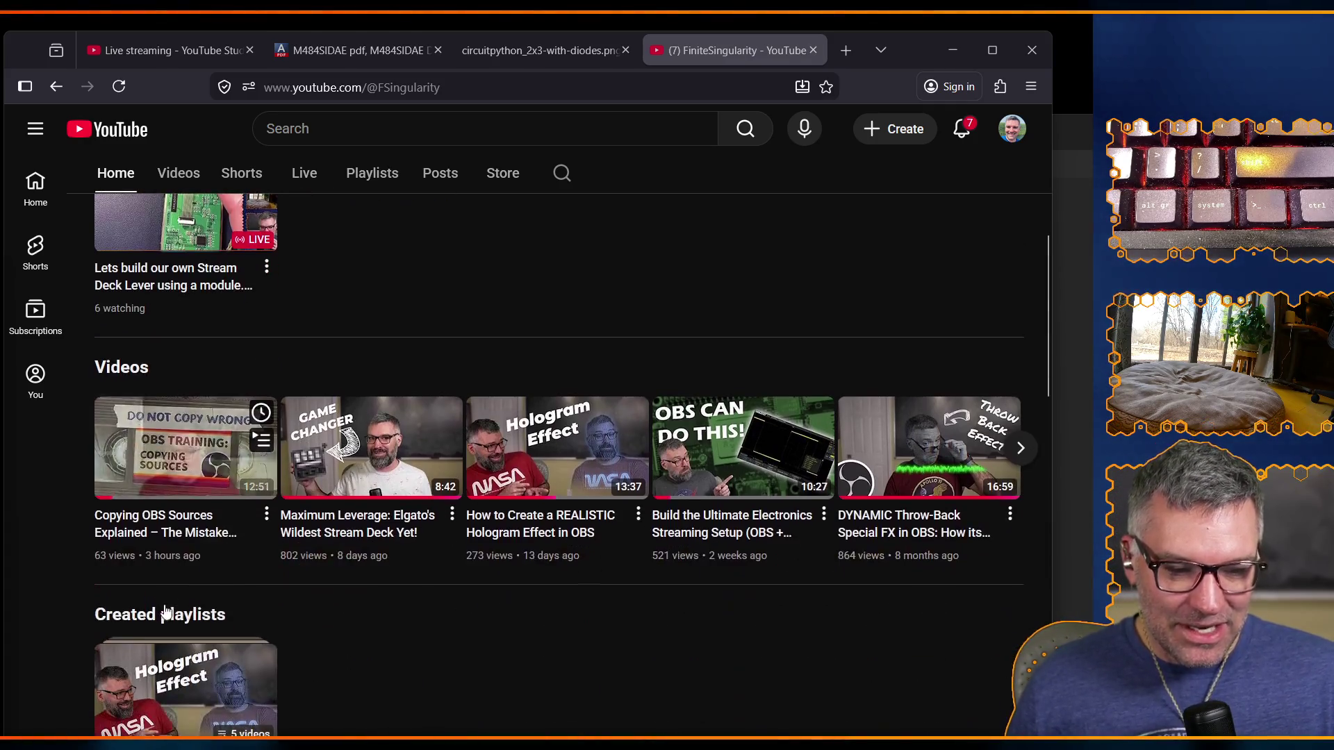